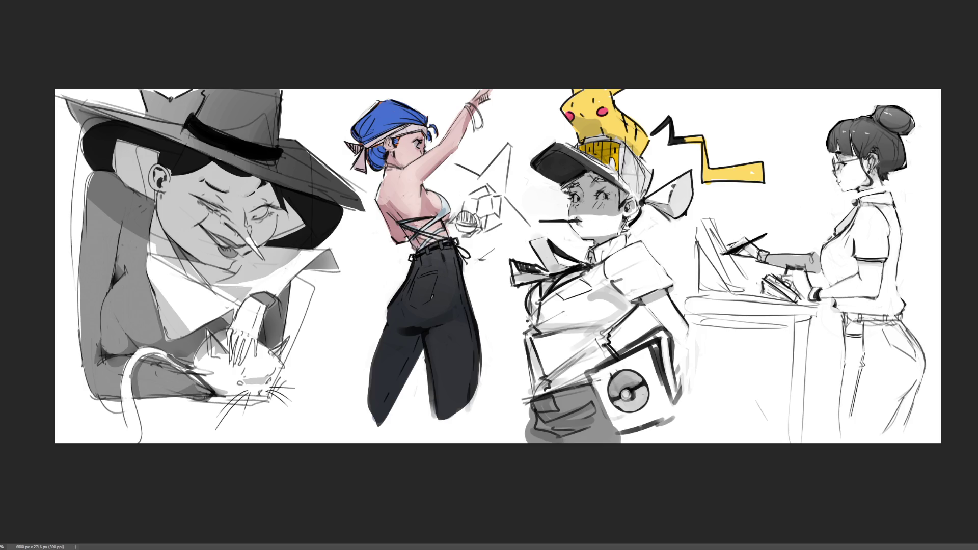
Paint pink on the dancer's headband ribbon, raised elbow and hand, and white highlights on the blue bandana
mouse_move(362, 139)
left_mouse_down()
mouse_move(357, 148)
mouse_move(423, 124)
left_mouse_up()
left_click_drag(455, 142, 446, 159)
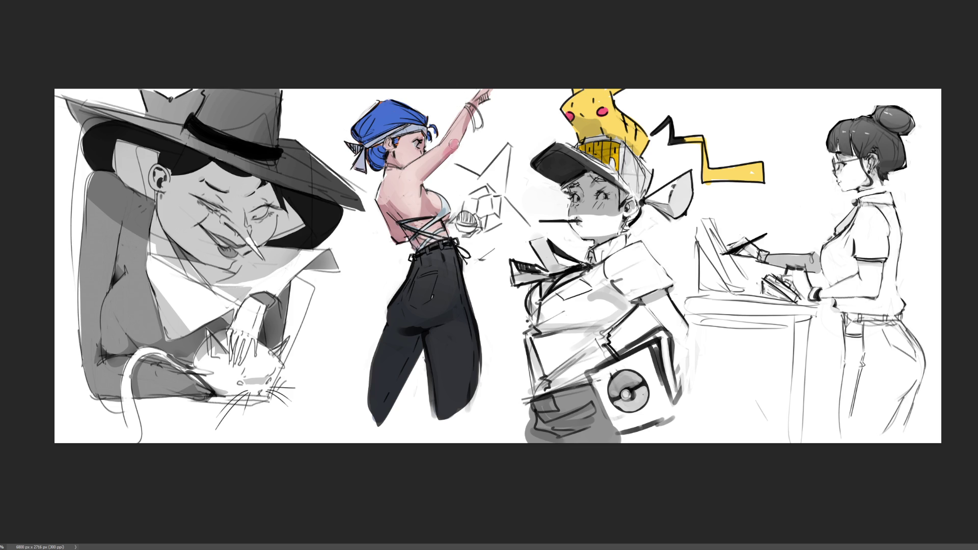
mouse_move(484, 101)
left_mouse_down()
mouse_move(478, 94)
mouse_move(483, 101)
left_mouse_up()
mouse_move(391, 105)
left_mouse_down()
mouse_move(381, 110)
mouse_move(389, 116)
left_mouse_up()
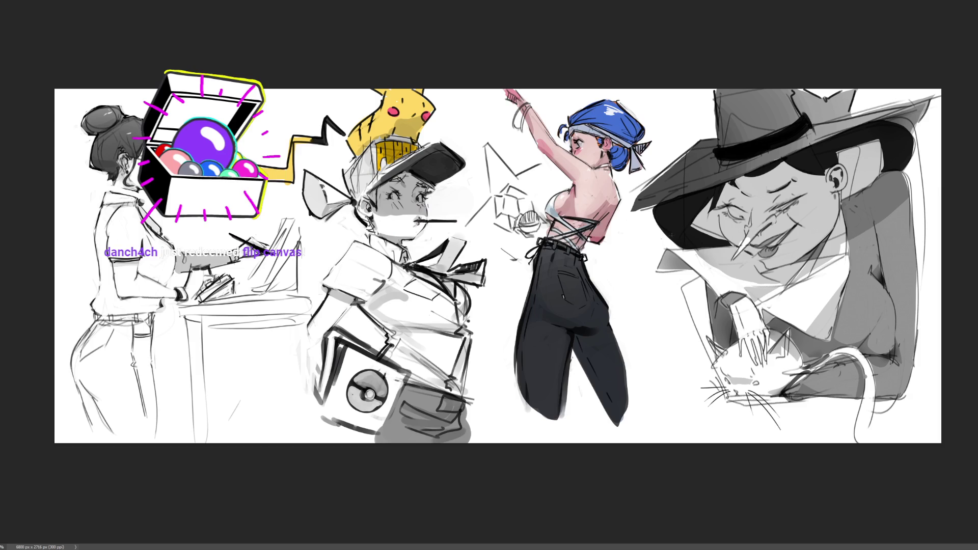
Mirror the page horizontally, then use a larger brush to tint the dancer's back pink with maroon lacing
key("h")
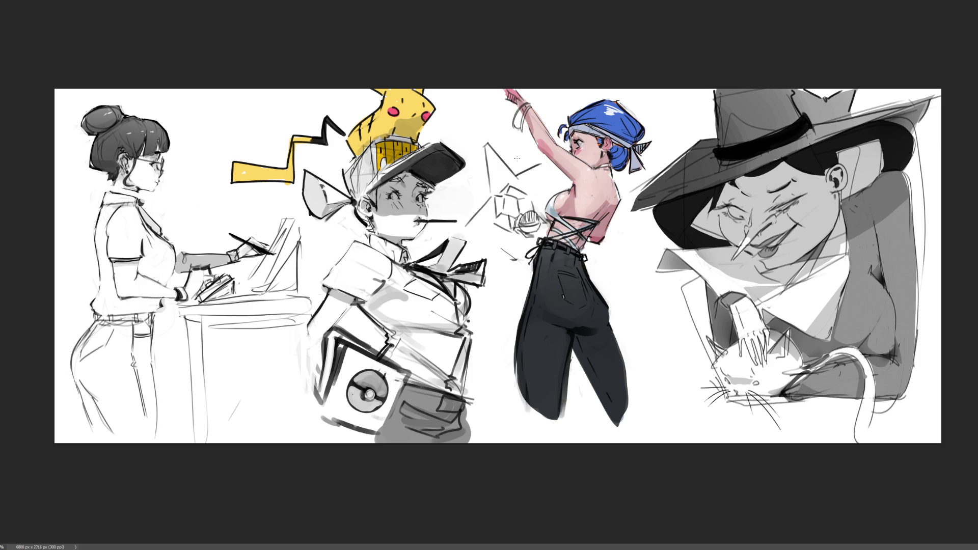
key("bracketright")
key("bracketright")
key("bracketright")
mouse_move(545, 175)
left_mouse_down()
mouse_move(603, 214)
mouse_move(587, 223)
left_mouse_up()
Paint the dancer's trousers blue and undo a stray stroke at the desk girl's collar
mouse_move(545, 338)
left_mouse_down()
mouse_move(551, 282)
mouse_move(633, 338)
mouse_move(531, 369)
mouse_move(622, 417)
left_mouse_up()
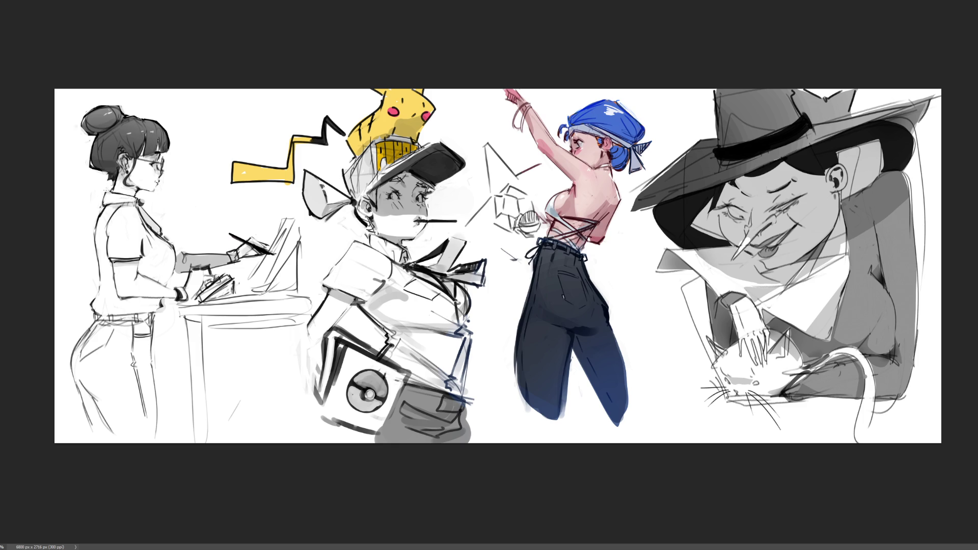
left_click_drag(123, 190, 109, 195)
key("ctrl+z")
Add dark lines on the hat figure's chin, mouth and neck, redrawing the diagonal neck stroke
left_click_drag(754, 258, 760, 264)
left_click_drag(775, 253, 787, 235)
key("ctrl+z")
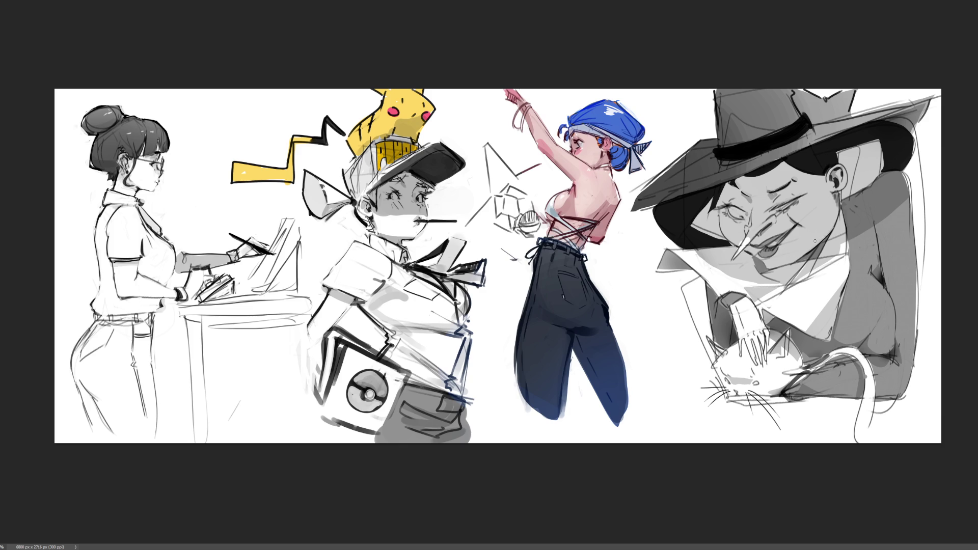
left_click_drag(857, 238, 919, 189)
key("ctrl+z")
left_click_drag(852, 242, 917, 192)
Darken the hat figure's face and collar, redrawing the collar stroke until it sits right
left_click_drag(694, 246, 775, 290)
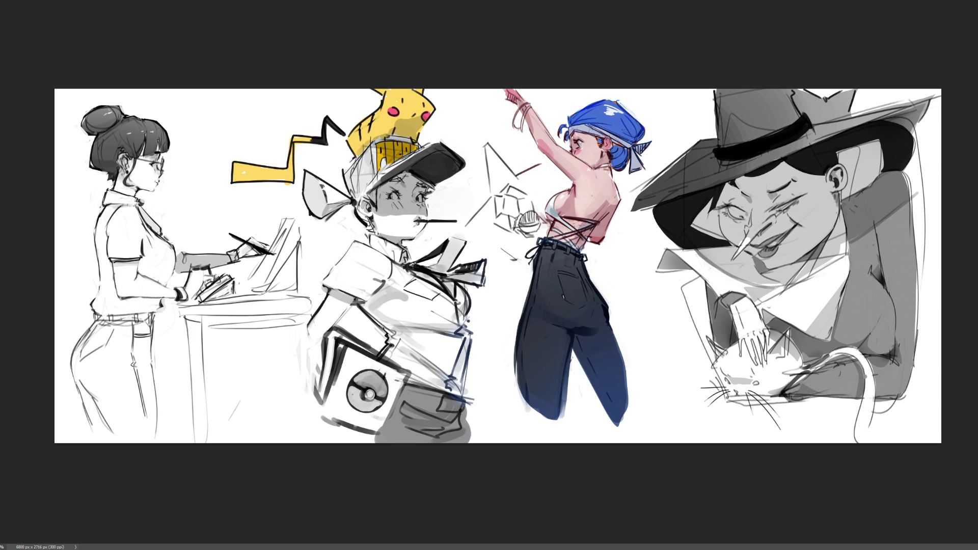
left_click_drag(842, 282, 805, 326)
key("ctrl+z")
left_click_drag(844, 279, 802, 336)
key("ctrl+z")
left_click_drag(846, 275, 815, 317)
Redraw the collar stroke, shade both cat ears dark grey, and outline the desk girl for selection
key("ctrl+z")
left_click_drag(848, 276, 812, 321)
left_click_drag(778, 345, 783, 354)
left_click_drag(707, 339, 720, 356)
mouse_move(55, 95)
left_mouse_down()
mouse_move(184, 125)
mouse_move(212, 178)
mouse_move(280, 213)
mouse_move(321, 257)
mouse_move(318, 307)
mouse_move(229, 486)
mouse_move(26, 135)
left_mouse_up()
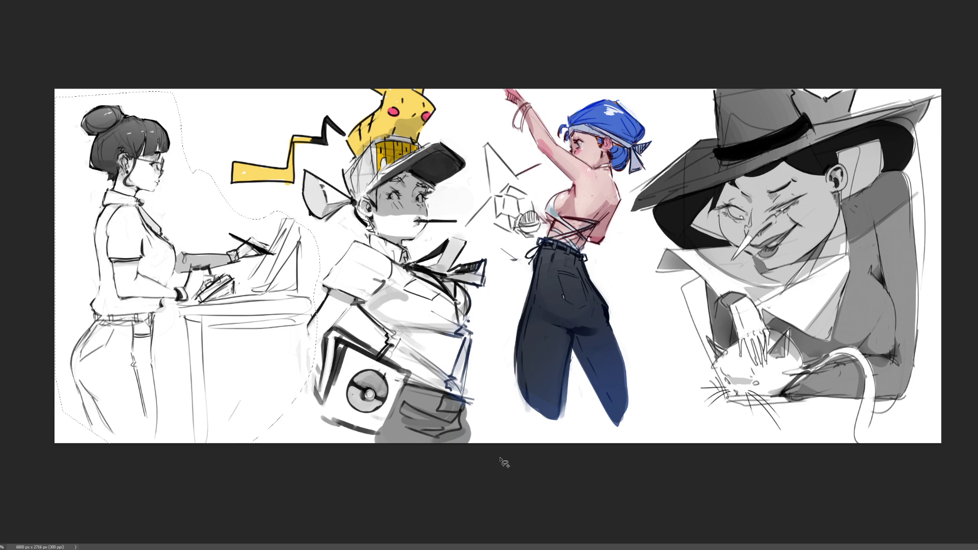
Delete the desk girl and slide the figure layer over to the page's left side
key("Delete")
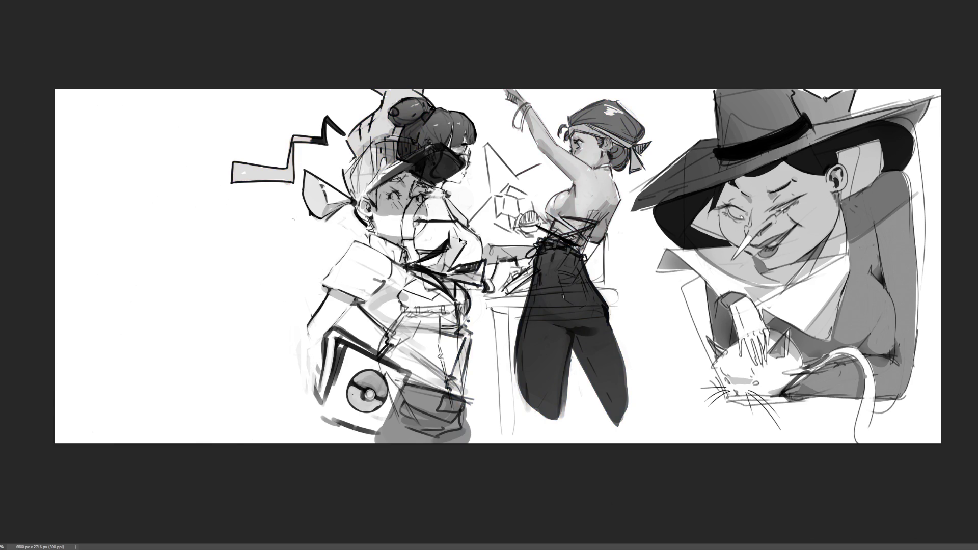
key("ctrl+t")
left_click_drag(466, 245, 157, 246)
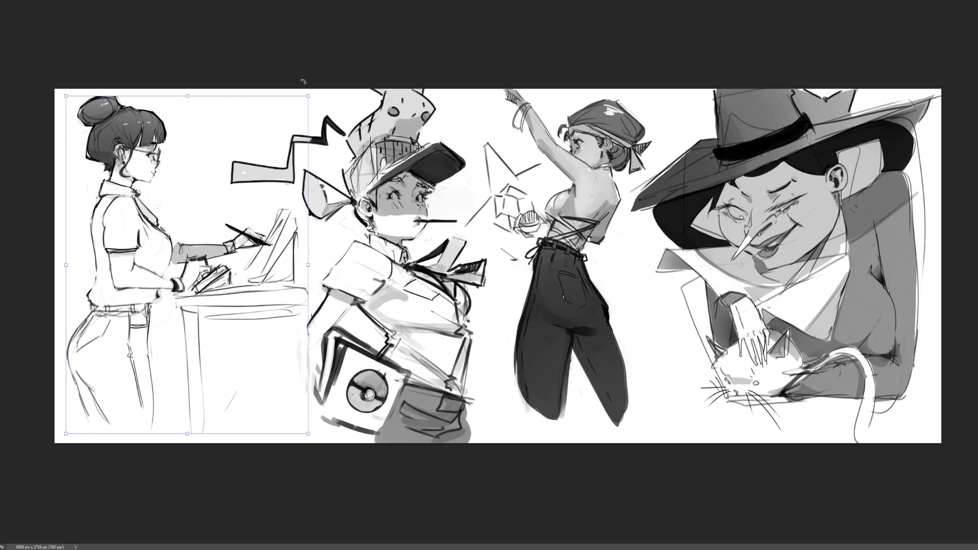
key("Return")
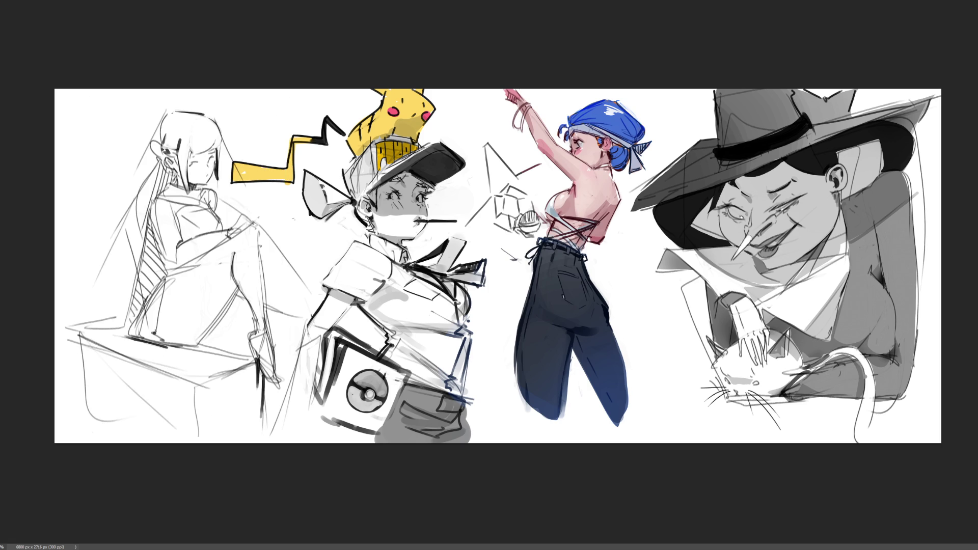
Nudge the seated-girl sketch a little further left
left_click(244, 231)
left_click_drag(244, 231, 207, 233)
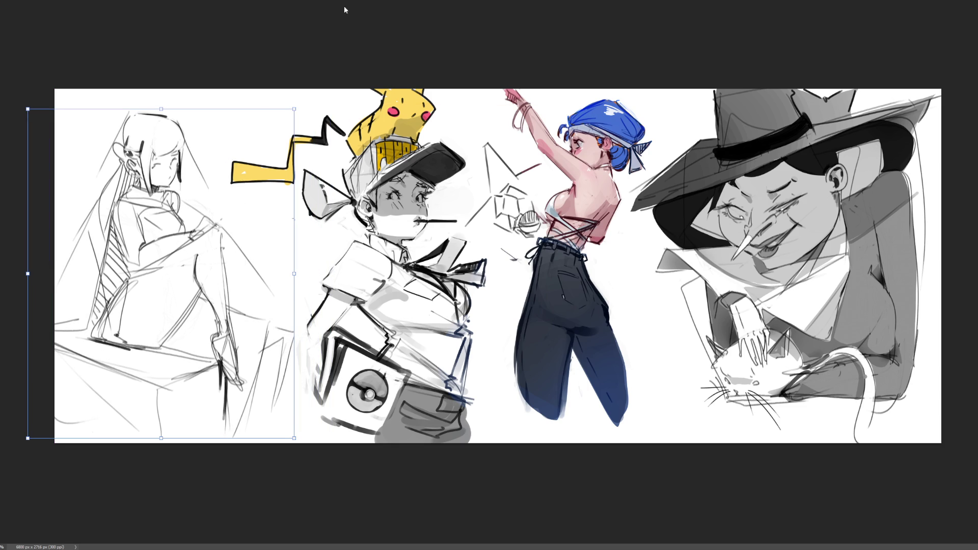
left_click(537, 43)
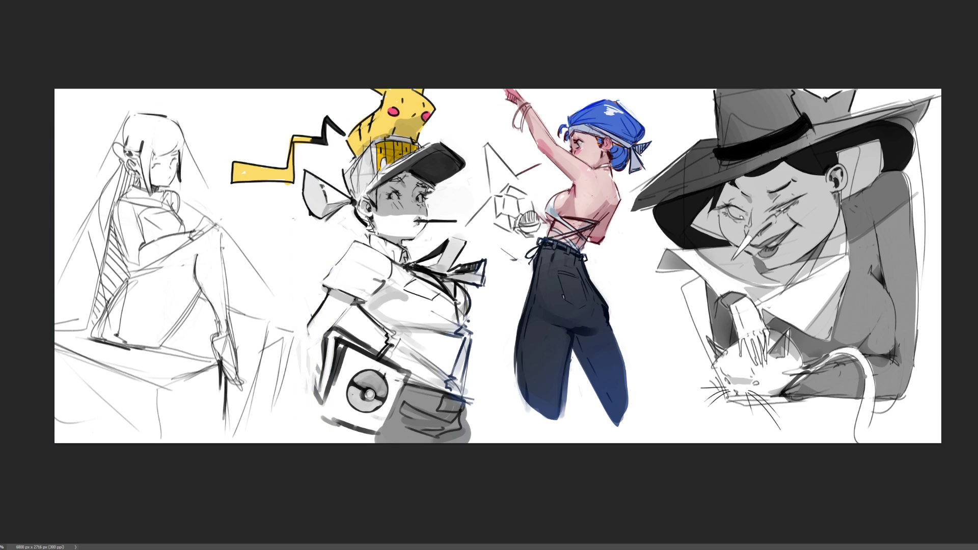
scroll(186, 242, "up", 5)
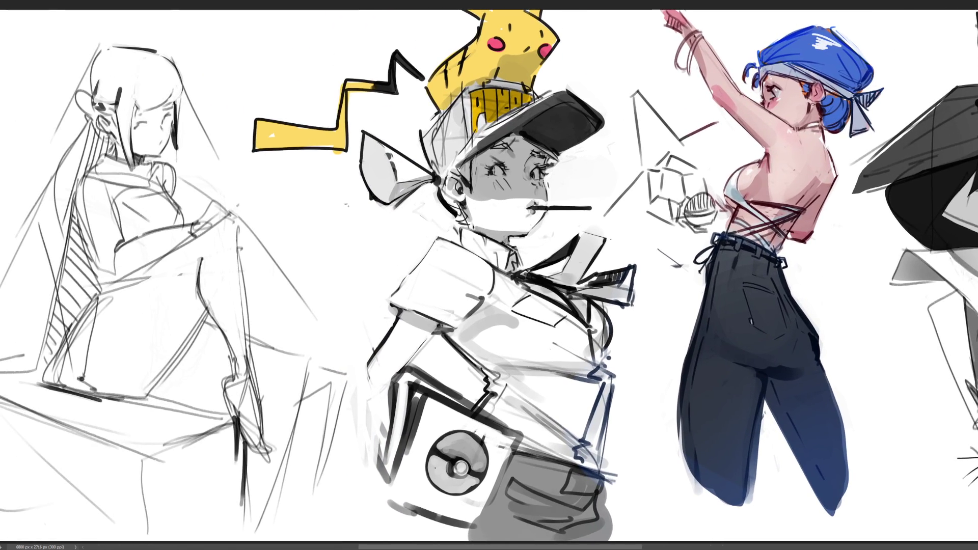
Scroll the view right to show more of the witch sketch along the right edge
scroll(489, 275, "right", 3)
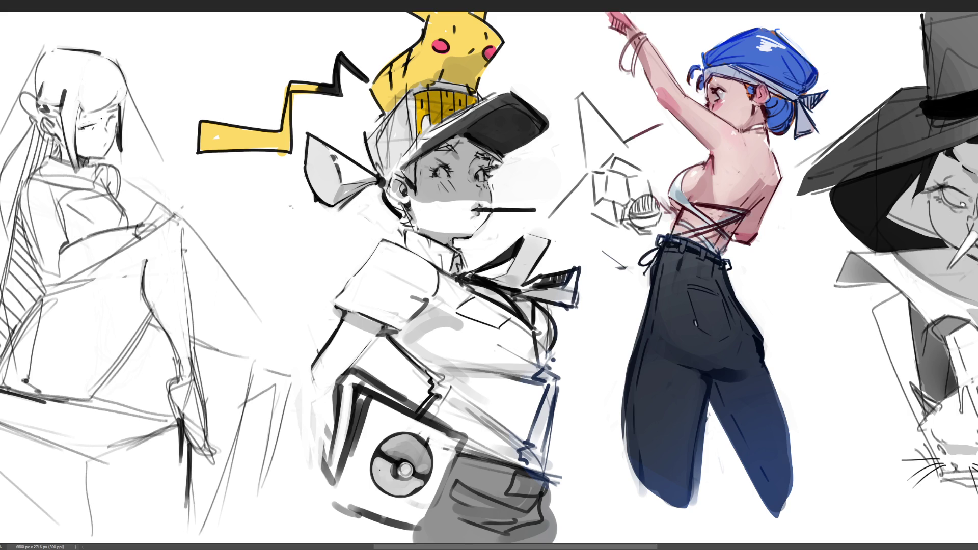
Sketch the seated girl's closed eye, undoing trial eyelash strokes and marks
left_click_drag(89, 125, 97, 122)
left_click_drag(107, 125, 112, 117)
key("ctrl+z")
mouse_move(96, 123)
left_mouse_down()
mouse_move(78, 128)
mouse_move(90, 132)
left_mouse_up()
mouse_move(107, 109)
left_mouse_down()
mouse_move(113, 116)
mouse_move(92, 120)
left_mouse_up()
key("ctrl+z")
key("ctrl+z")
key("ctrl+z")
key("ctrl+z")
key("ctrl+z")
key("ctrl+z")
Rework the strokes by her ear and the hair strands along the hair edge
mouse_move(47, 122)
left_mouse_down()
mouse_move(65, 143)
mouse_move(59, 128)
left_mouse_up()
key("ctrl+z")
left_click_drag(69, 85, 81, 179)
left_click_drag(71, 102, 81, 181)
key("ctrl+z")
key("ctrl+z")
left_click_drag(126, 94, 131, 172)
left_click_drag(117, 138, 132, 175)
left_click_drag(121, 105, 123, 151)
left_click_drag(126, 92, 131, 171)
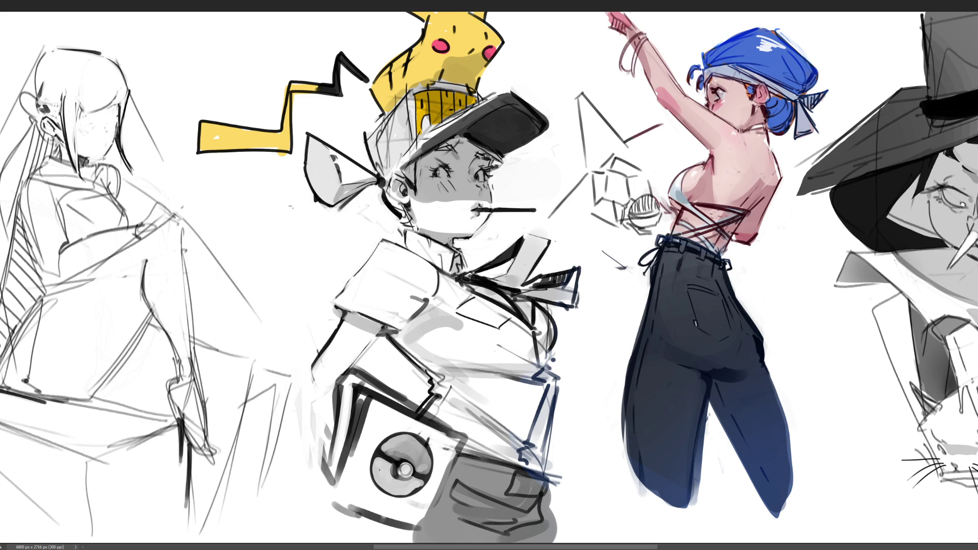
Draw her jawline, closed eye, small mouth, neck strokes and an earring
mouse_move(79, 154)
left_mouse_down()
mouse_move(97, 161)
mouse_move(108, 149)
mouse_move(113, 113)
left_mouse_up()
mouse_move(87, 124)
left_mouse_down()
mouse_move(109, 130)
mouse_move(114, 117)
mouse_move(94, 123)
mouse_move(95, 113)
left_mouse_up()
left_click_drag(104, 144, 101, 151)
left_click_drag(85, 158, 93, 164)
left_click_drag(57, 134, 58, 141)
key("ctrl+z")
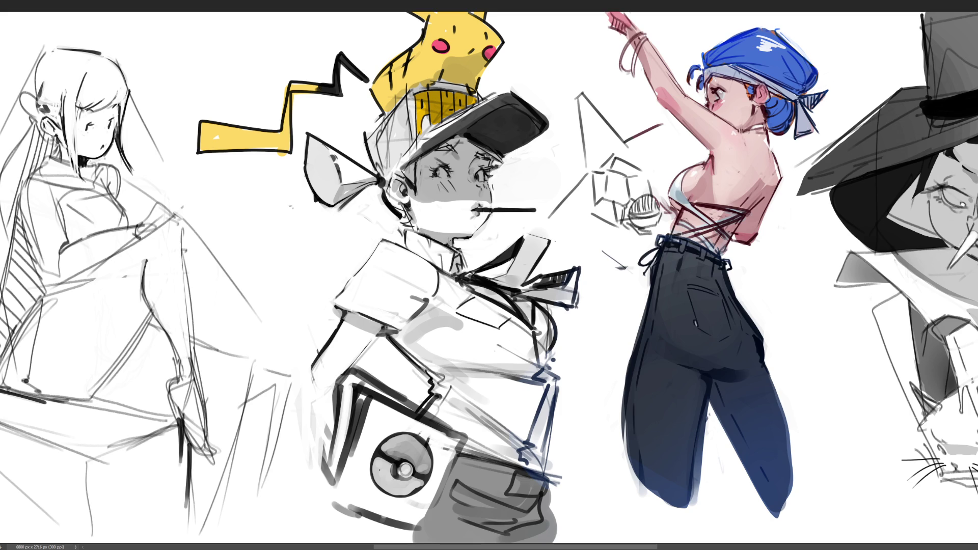
Redraw the seated girl's hair with a curved hairline and a bun at the back
left_click_drag(111, 101, 123, 107)
left_click_drag(97, 58, 26, 89)
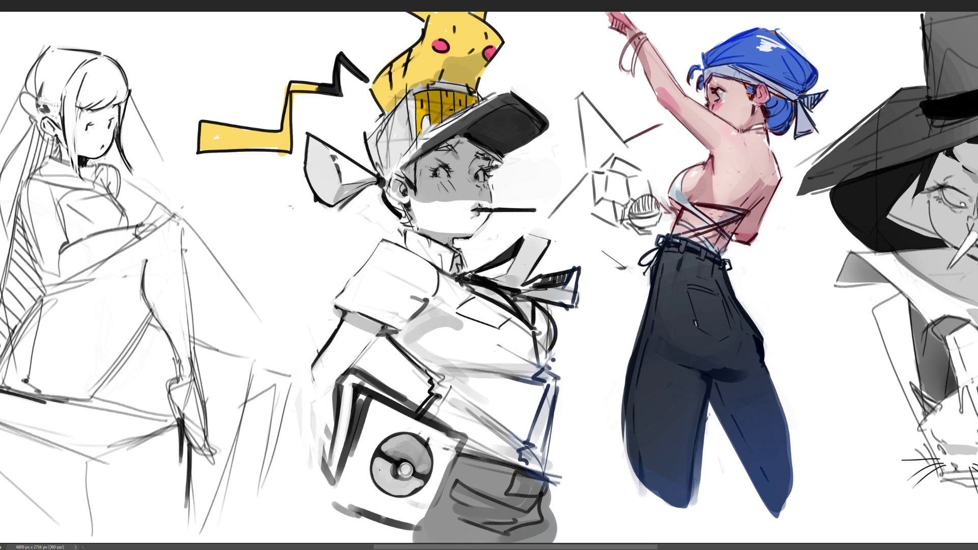
left_click_drag(56, 44, 103, 53)
left_click_drag(37, 90, 1, 155)
Refine her eye and add detail strokes around the ear
left_click_drag(86, 131, 93, 141)
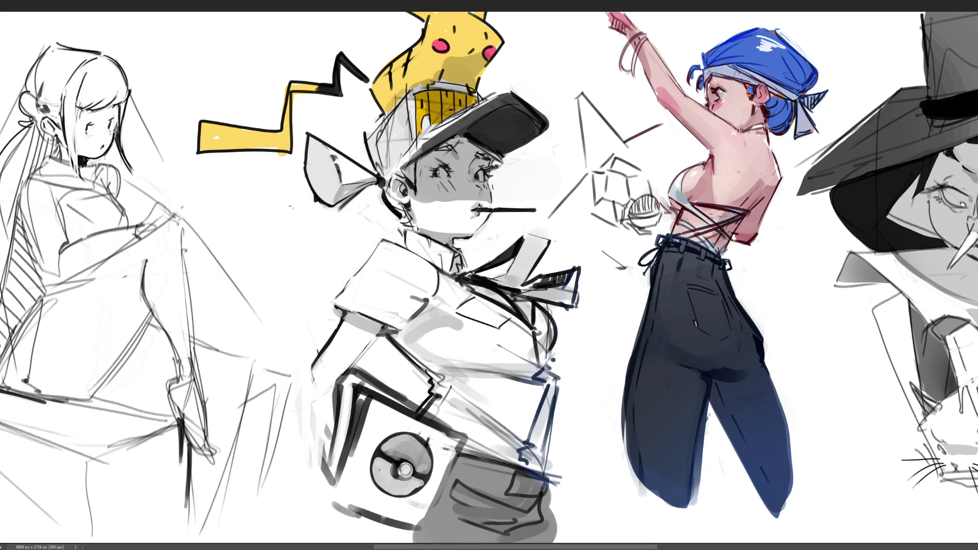
key("ctrl+z")
left_click_drag(88, 128, 91, 135)
left_click_drag(46, 122, 56, 137)
mouse_move(55, 125)
left_mouse_down()
mouse_move(55, 134)
mouse_move(47, 126)
left_mouse_up()
Draw a small loop on her chest, replacing an unwanted pocket outline
mouse_move(78, 201)
left_mouse_down()
mouse_move(78, 210)
mouse_move(124, 202)
mouse_move(107, 221)
mouse_move(104, 211)
mouse_move(110, 219)
left_mouse_up()
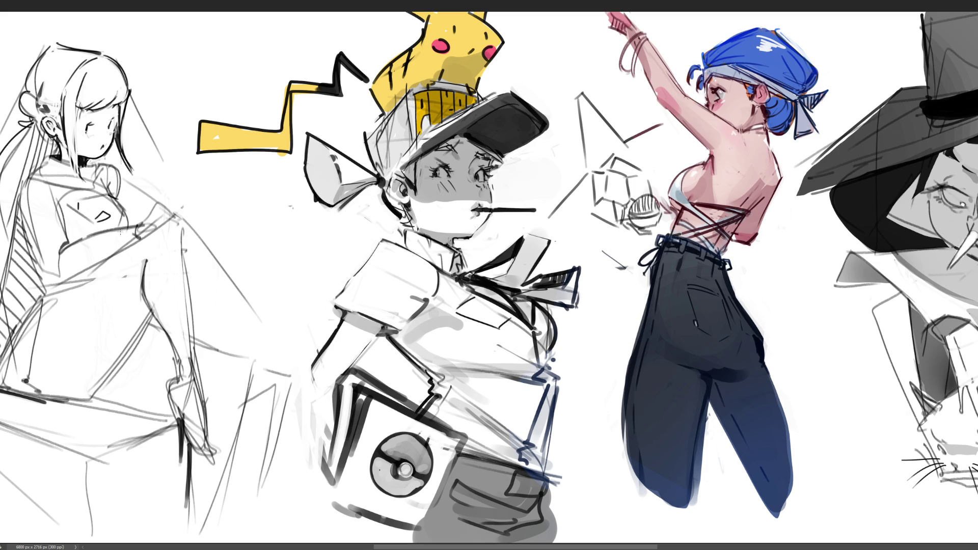
key("ctrl+z")
mouse_move(114, 204)
left_mouse_down()
mouse_move(104, 205)
mouse_move(110, 219)
left_mouse_up()
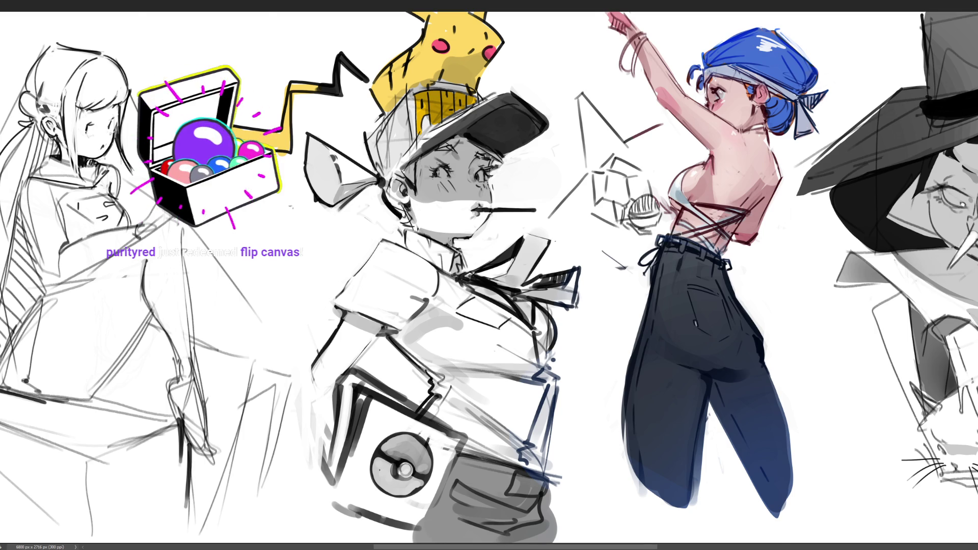
Mirror the canvas left to right and scroll the view back left
key("h")
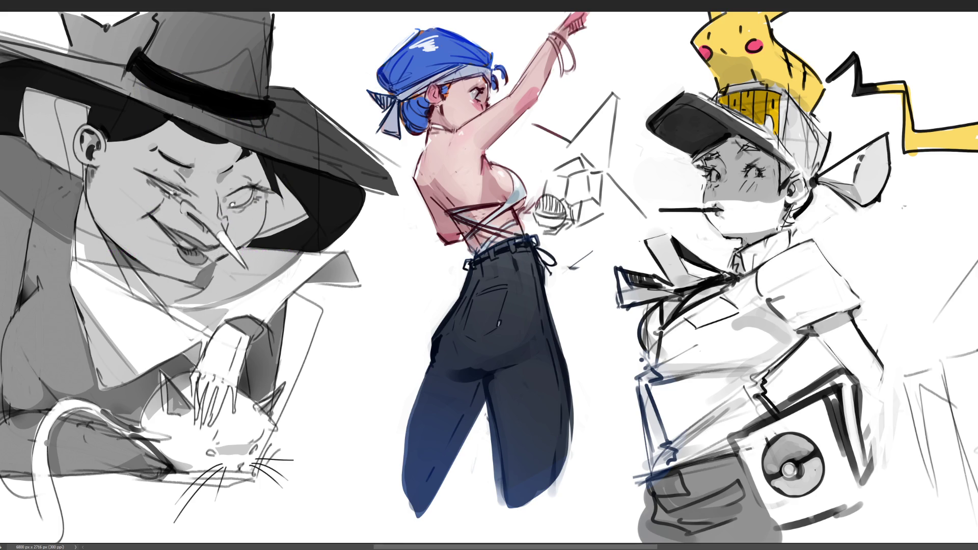
scroll(489, 280, "left", 2)
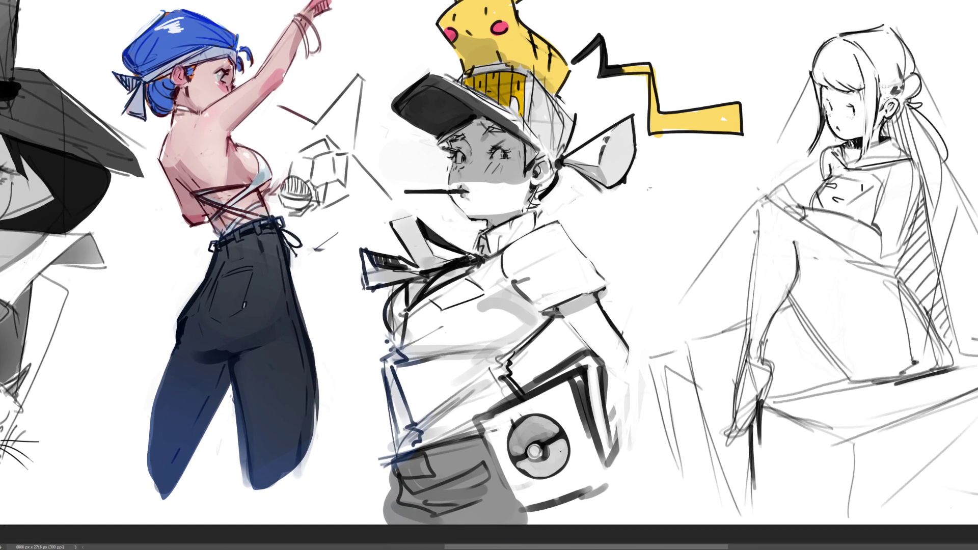
Firm up the seated girl's shirt, thigh line, hand on knee, collar and neck
mouse_move(841, 175)
left_mouse_down()
mouse_move(868, 184)
mouse_move(866, 211)
left_mouse_up()
left_click_drag(763, 199, 785, 186)
left_click_drag(776, 203, 805, 221)
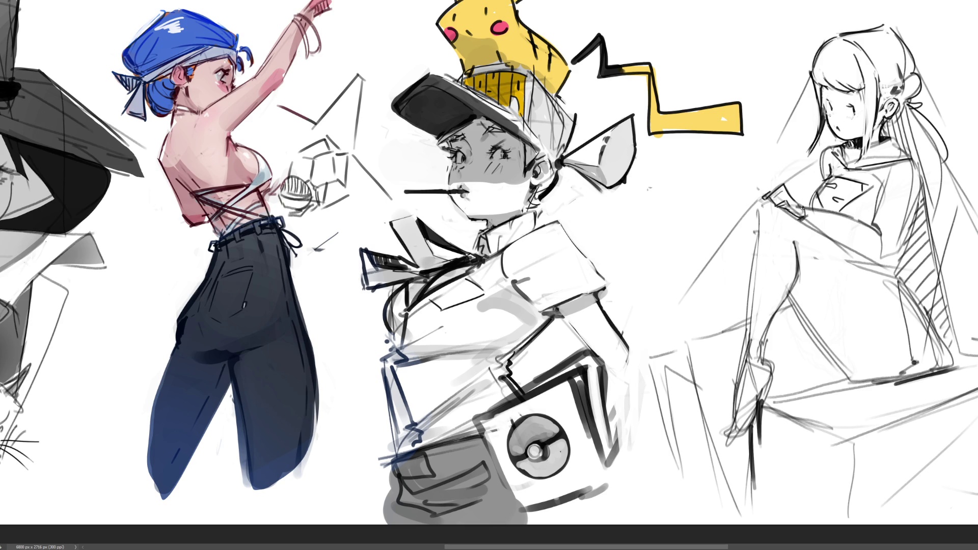
mouse_move(802, 205)
left_mouse_down()
mouse_move(833, 239)
mouse_move(872, 204)
mouse_move(873, 220)
mouse_move(884, 182)
left_mouse_up()
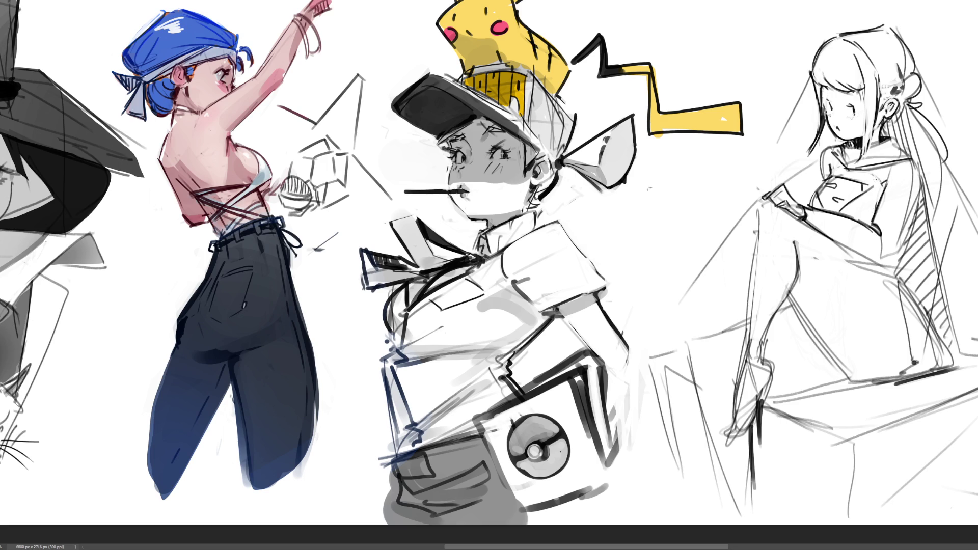
left_click_drag(877, 183, 886, 178)
mouse_move(897, 138)
left_mouse_down()
mouse_move(890, 152)
mouse_move(914, 161)
left_mouse_up()
Draw her back hair strand, back outline, leg line, foot underside and boot edges
mouse_move(919, 164)
left_mouse_down()
mouse_move(915, 211)
mouse_move(882, 269)
left_mouse_up()
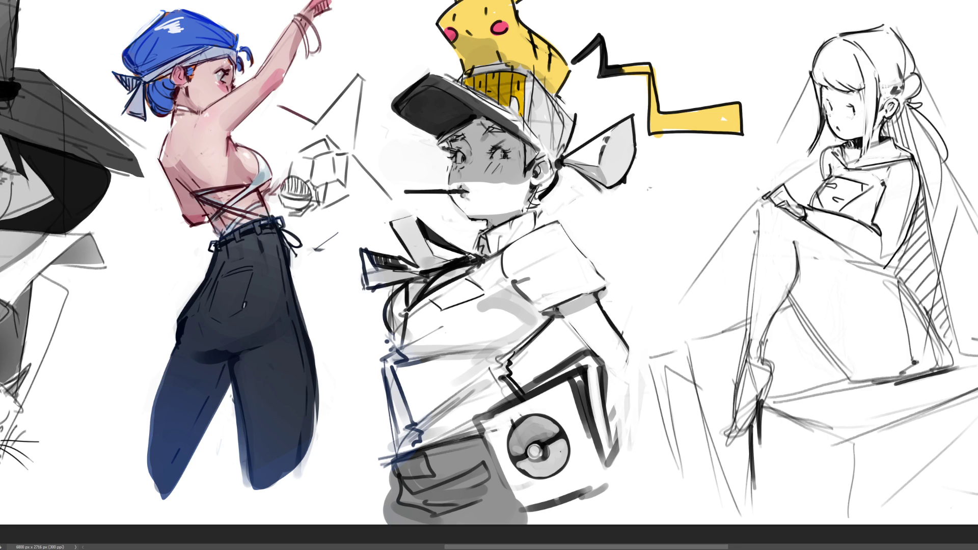
left_click_drag(909, 238, 893, 276)
left_click_drag(837, 240, 908, 376)
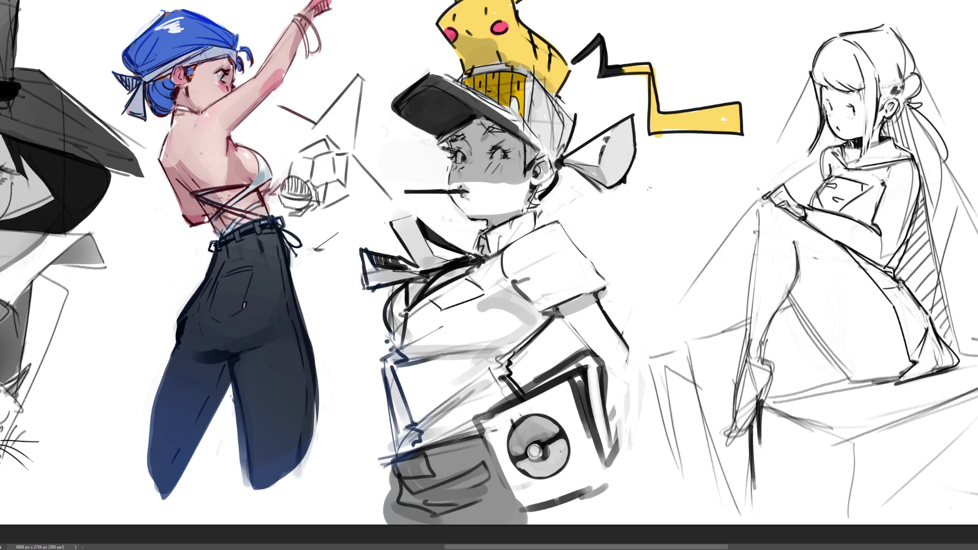
mouse_move(902, 381)
left_mouse_down()
mouse_move(875, 384)
mouse_move(889, 384)
left_mouse_up()
mouse_move(790, 292)
left_mouse_down()
mouse_move(852, 374)
mouse_move(877, 379)
left_mouse_up()
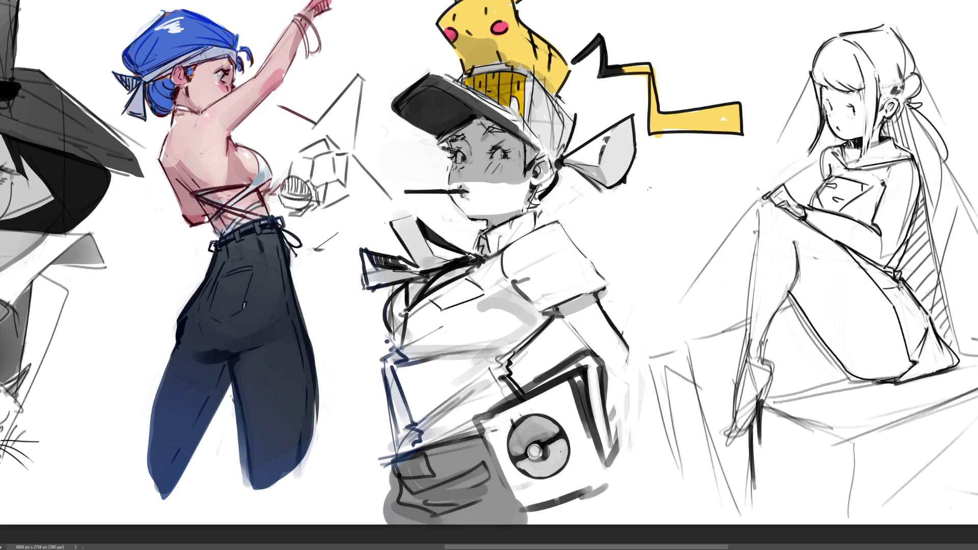
mouse_move(740, 311)
left_mouse_down()
mouse_move(743, 369)
mouse_move(762, 360)
left_mouse_up()
Redraw the seated girl's lower leg and boot outline, retrying strokes until the curves sit right
mouse_move(776, 313)
left_mouse_down()
mouse_move(760, 359)
mouse_move(774, 366)
mouse_move(771, 390)
left_mouse_up()
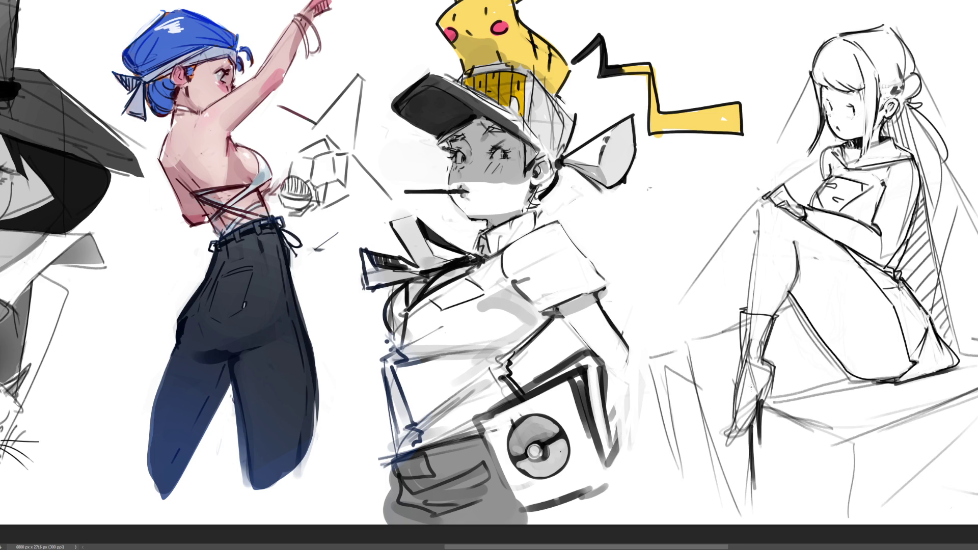
mouse_move(739, 362)
left_mouse_down()
mouse_move(726, 433)
mouse_move(738, 440)
mouse_move(748, 370)
mouse_move(731, 431)
left_mouse_up()
key("ctrl+z")
key("ctrl+z")
key("ctrl+z")
mouse_move(739, 357)
left_mouse_down()
mouse_move(723, 439)
mouse_move(748, 434)
left_mouse_up()
mouse_move(792, 304)
left_mouse_down()
mouse_move(698, 339)
mouse_move(682, 359)
mouse_move(701, 413)
left_mouse_up()
key("ctrl+z")
mouse_move(701, 337)
left_mouse_down()
mouse_move(682, 355)
mouse_move(705, 420)
left_mouse_up()
key("ctrl+z")
left_click_drag(700, 341, 722, 464)
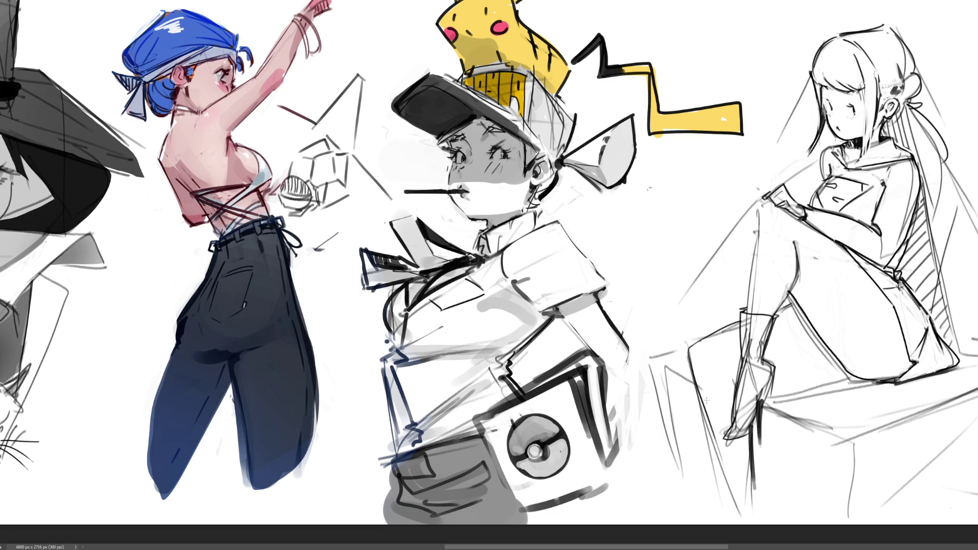
left_click_drag(700, 386, 748, 524)
left_click_drag(762, 400, 817, 383)
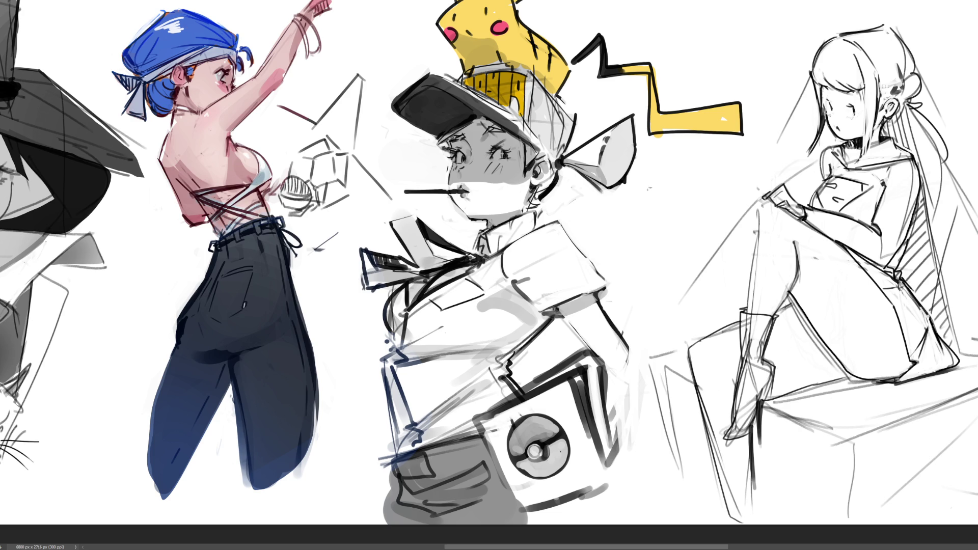
Hatch shading under the thigh, lighten the inner-thigh line with white, and mark the knee
left_click_drag(818, 341, 846, 384)
left_click_drag(788, 310, 825, 369)
left_click_drag(792, 310, 779, 304)
key("ctrl+z")
left_click_drag(821, 364, 835, 382)
mouse_move(823, 344)
left_mouse_down()
mouse_move(839, 383)
mouse_move(854, 387)
left_mouse_up()
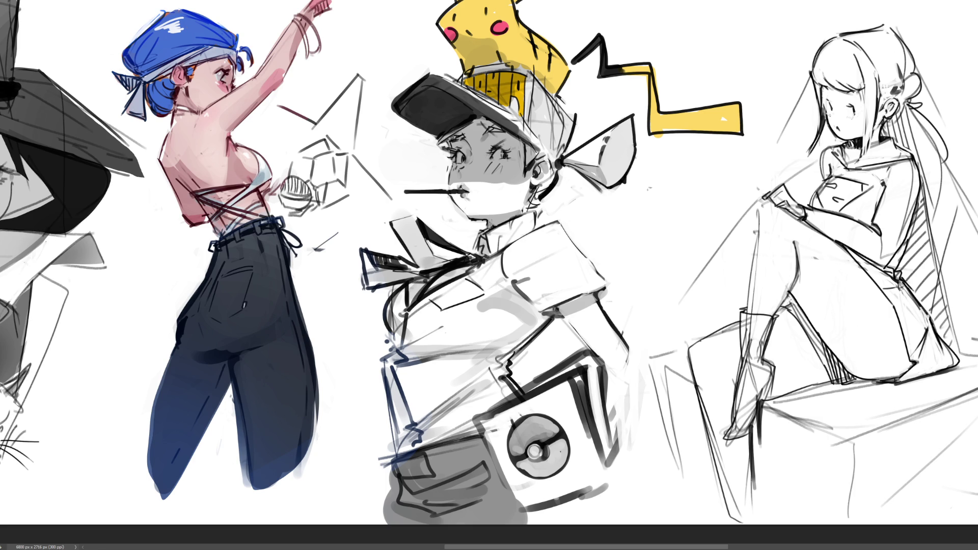
mouse_move(802, 339)
left_mouse_down()
mouse_move(818, 326)
mouse_move(812, 344)
left_mouse_up()
left_click_drag(785, 309, 798, 304)
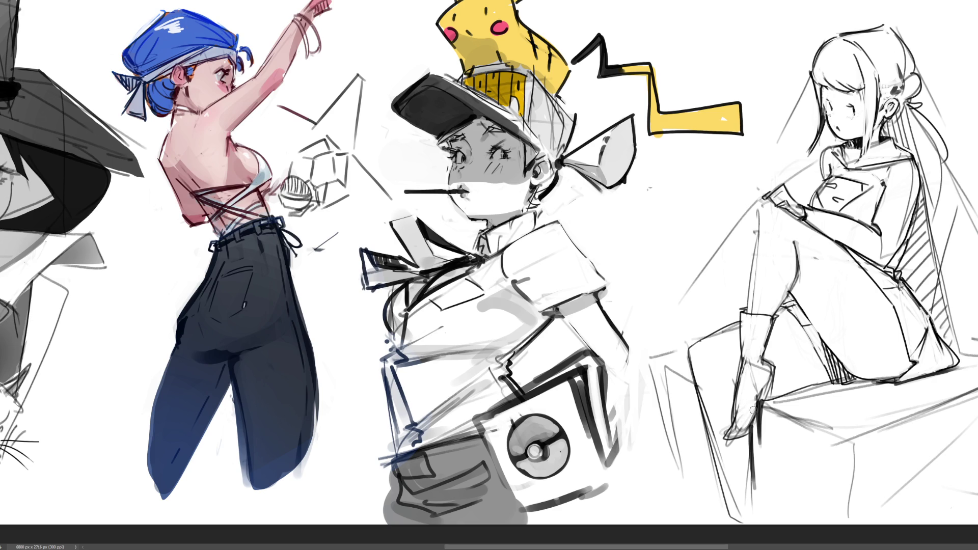
Add a light stroke on the boot and redraw a firmer box edge beneath it
mouse_move(749, 401)
left_mouse_down()
mouse_move(750, 430)
mouse_move(748, 395)
mouse_move(728, 431)
left_mouse_up()
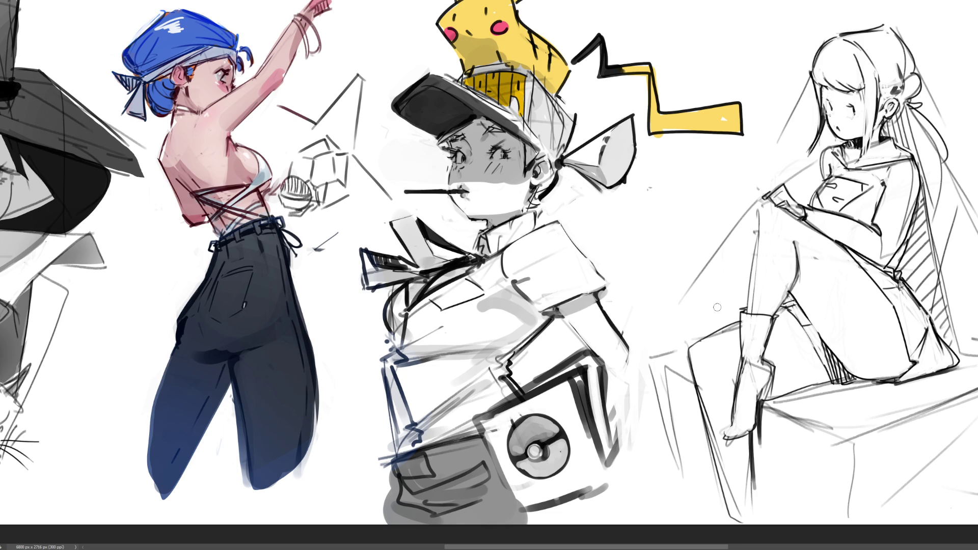
left_click_drag(771, 391, 804, 388)
key("ctrl+z")
left_click_drag(768, 392, 822, 374)
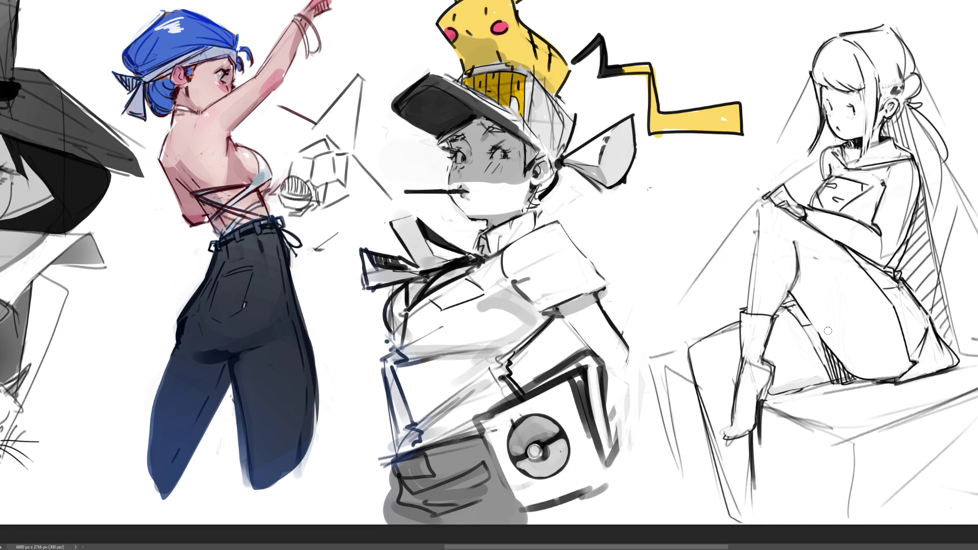
key("ctrl+z")
Discard the trial shin lines and the long diagonal guide stroke, then darken the upper eyelid
left_click_drag(757, 227, 753, 284)
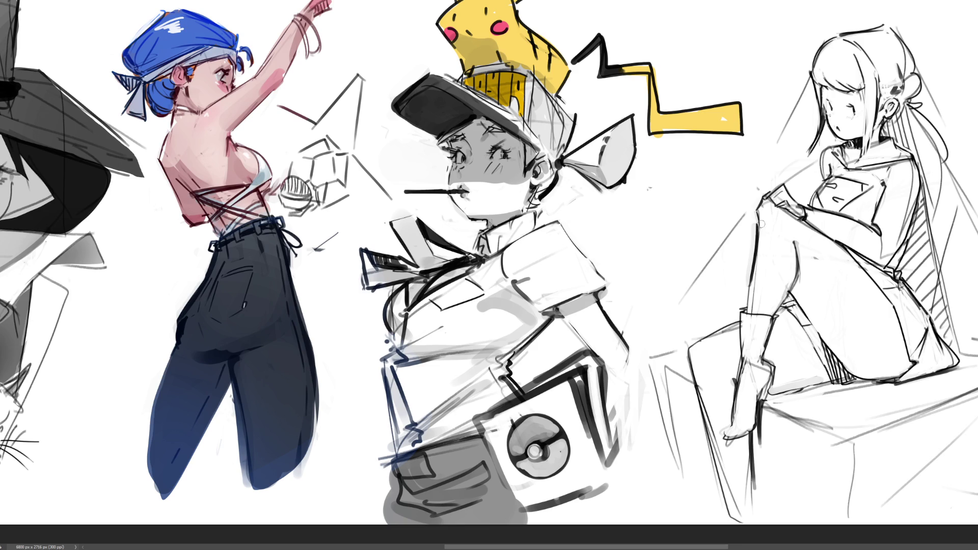
key("ctrl+z")
left_click_drag(750, 260, 749, 311)
key("ctrl+z")
left_click_drag(755, 223, 752, 285)
key("ctrl+z")
key("ctrl+z")
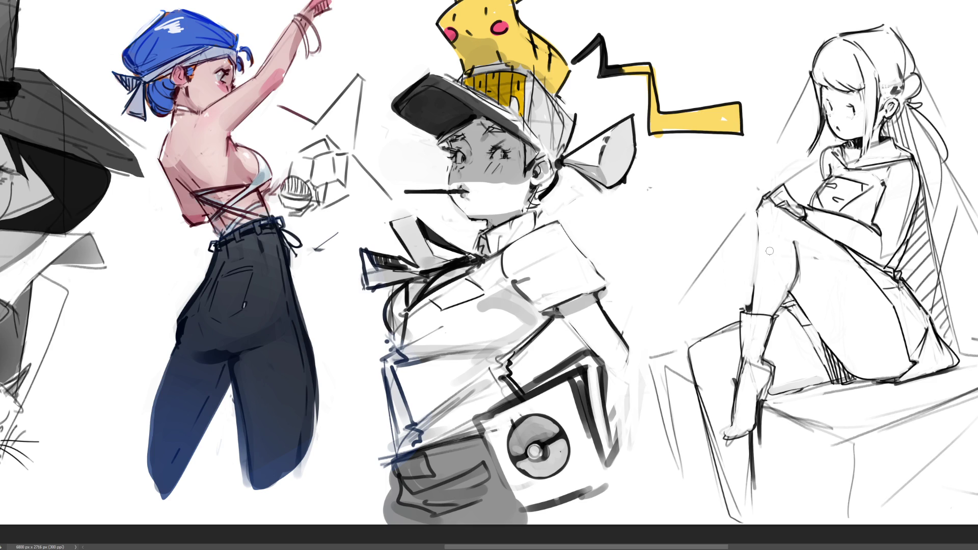
key("ctrl+z")
left_click_drag(840, 96, 853, 93)
Rework the seated girl's eyelid into a closed lid, comparing versions with undo and redo
left_click_drag(839, 95, 852, 92)
key("ctrl+z")
key("ctrl+z")
key("ctrl+z")
key("ctrl+z")
key("ctrl+y")
key("ctrl+y")
key("ctrl+z")
key("ctrl+z")
key("ctrl+y")
key("ctrl+y")
key("ctrl+z")
key("ctrl+y")
key("ctrl+y")
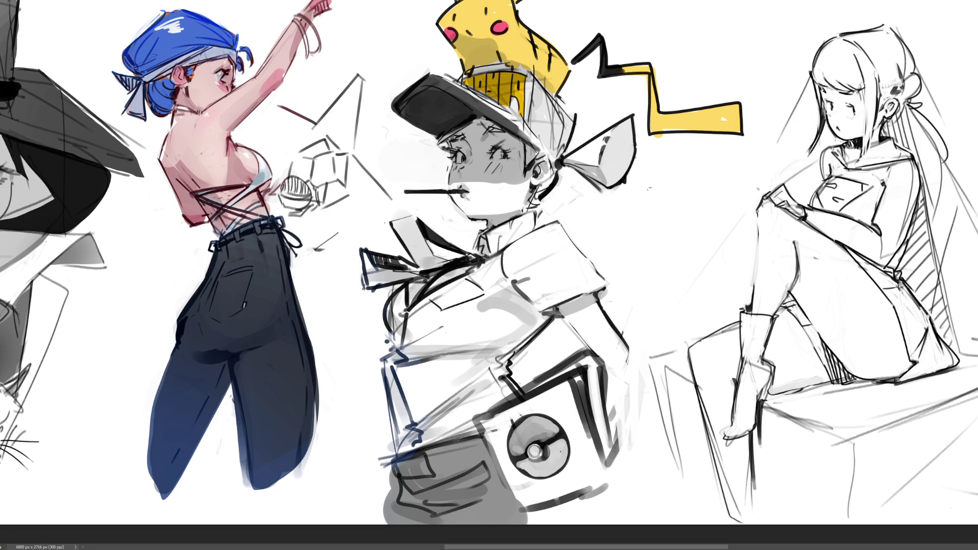
key("ctrl+z")
key("ctrl+y")
key("ctrl+z")
Try face-edge, cheek and eyelash strokes on the seated girl, undoing the unwanted ones
key("ctrl+z")
left_click_drag(821, 108, 835, 134)
key("ctrl+z")
left_click_drag(831, 117, 836, 127)
key("ctrl+z")
left_click_drag(827, 98, 837, 102)
Draw a loose elliptical halo around the top of her head, discarding the straight-line attempts
key("ctrl+z")
key("ctrl+z")
left_click_drag(843, 73, 918, 53)
key("ctrl+z")
left_click_drag(759, 97, 939, 50)
key("ctrl+z")
mouse_move(814, 55)
left_mouse_down()
mouse_move(769, 66)
mouse_move(911, 51)
left_mouse_up()
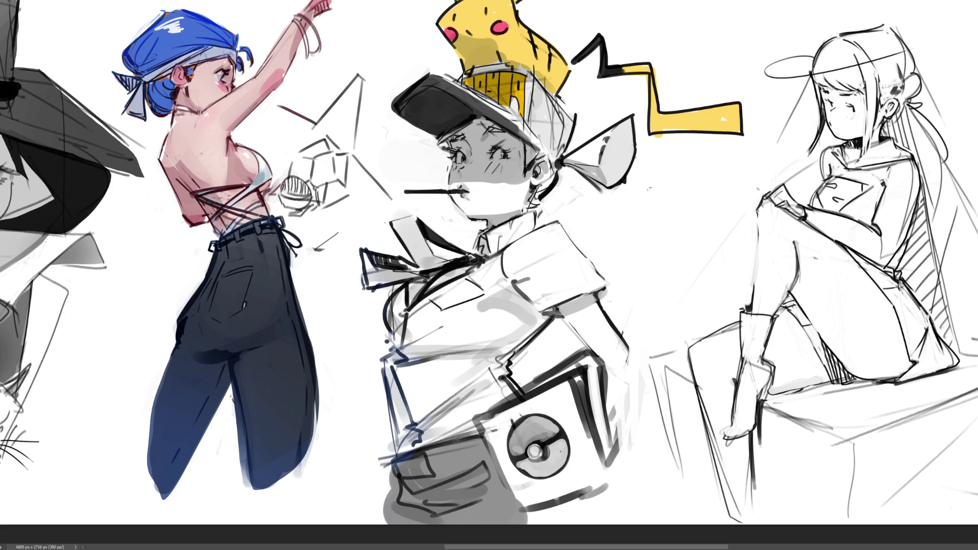
key("ctrl+z")
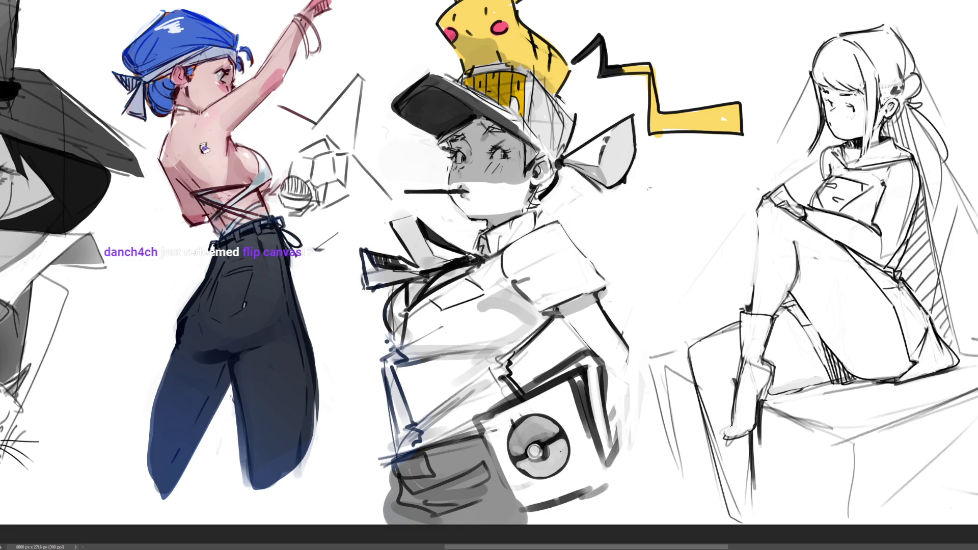
Mirror the canvas horizontally with H and add a dark stroke near the witch's eye
key("h")
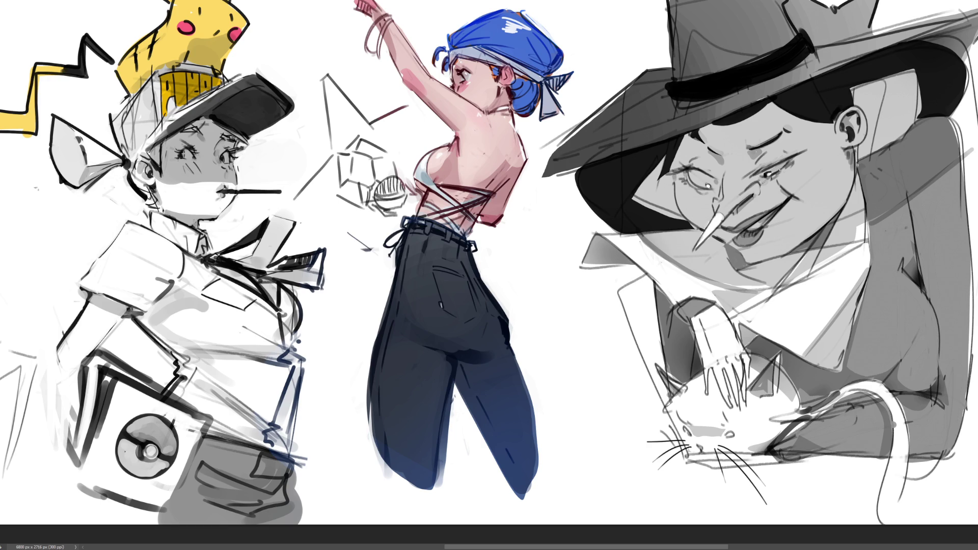
left_click_drag(771, 162, 758, 171)
Add curved cheek lines to the cat, then darken its tail and highlight the tail edge in white
mouse_move(753, 418)
left_mouse_down()
mouse_move(770, 437)
mouse_move(764, 431)
mouse_move(797, 421)
mouse_move(775, 435)
left_mouse_up()
key("ctrl+z")
key("ctrl+z")
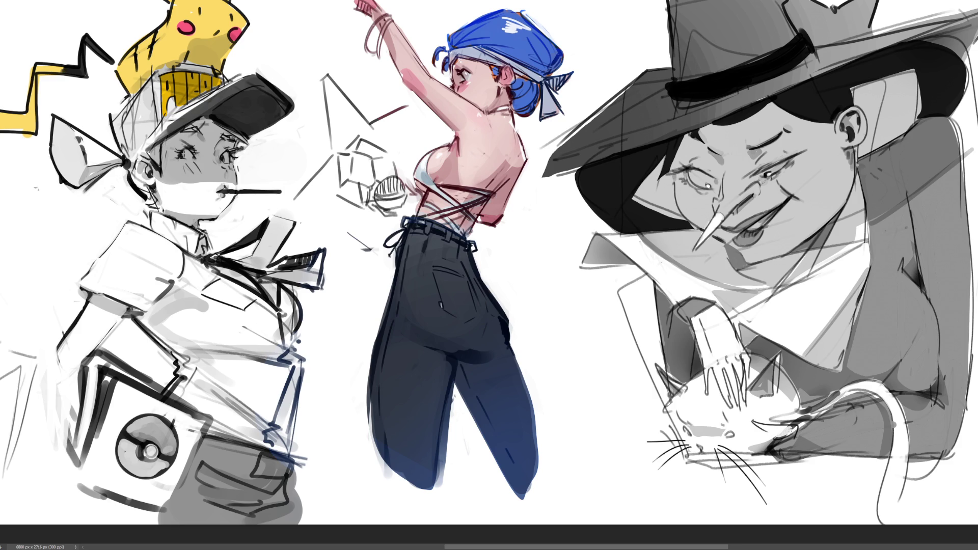
mouse_move(792, 427)
left_mouse_down()
mouse_move(744, 454)
mouse_move(782, 456)
left_mouse_up()
mouse_move(798, 391)
left_mouse_down()
mouse_move(799, 410)
mouse_move(876, 388)
mouse_move(841, 391)
left_mouse_up()
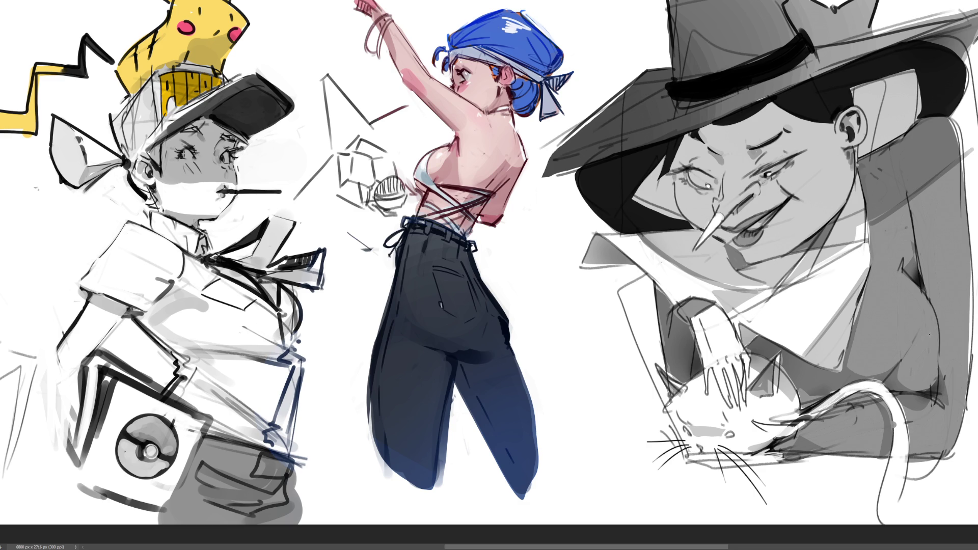
mouse_move(799, 411)
left_mouse_down()
mouse_move(834, 392)
mouse_move(826, 396)
mouse_move(828, 386)
left_mouse_up()
key("ctrl+z")
key("ctrl+z")
key("ctrl+z")
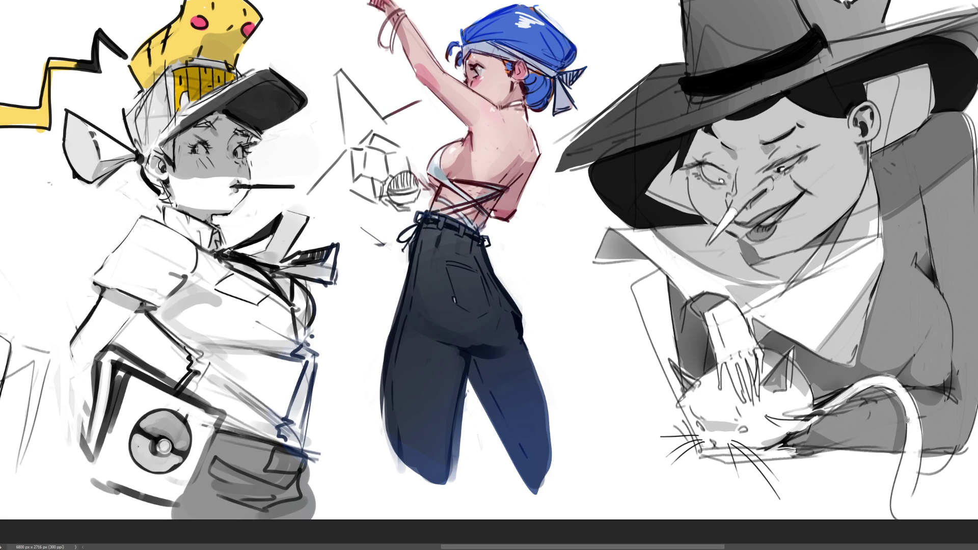
left_click_drag(907, 423, 908, 440)
key("ctrl+minus")
key("ctrl+minus")
key("ctrl+minus")
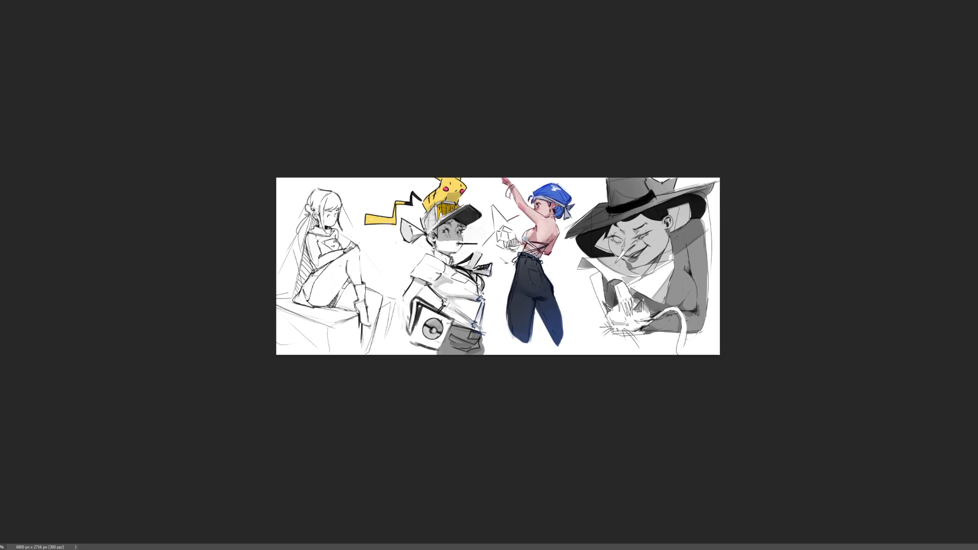
Zoom in on the seated girl and redraw a cleaner line down her back
key("ctrl+plus")
key("ctrl+plus")
key("ctrl+plus")
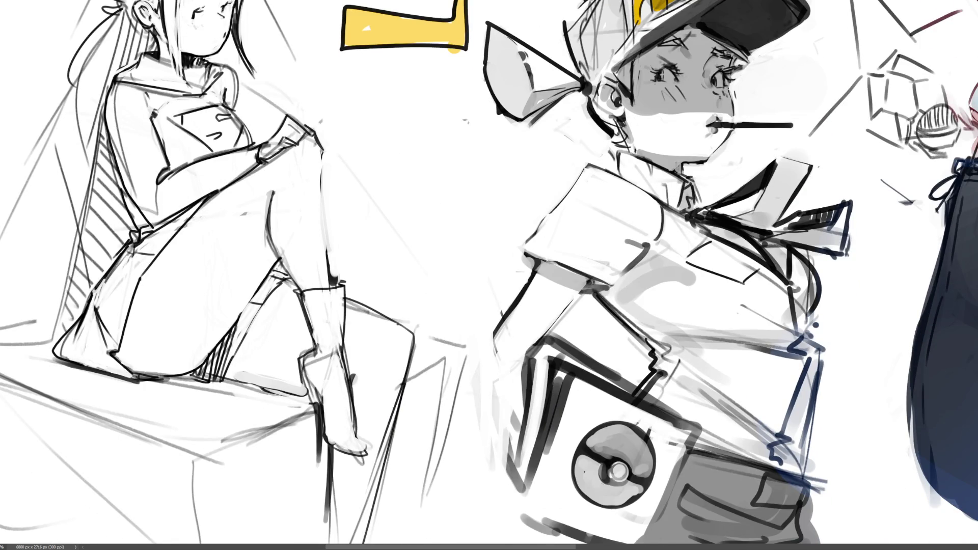
scroll(489, 275, "up", 5)
key("ctrl+minus")
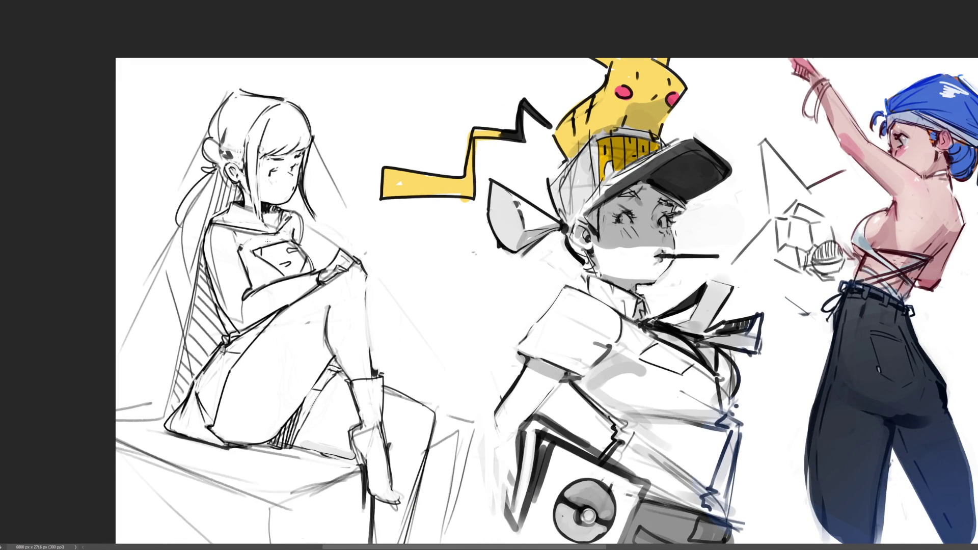
mouse_move(256, 246)
left_mouse_down()
mouse_move(280, 270)
mouse_move(285, 265)
left_mouse_up()
left_click_drag(202, 226, 151, 428)
left_click(180, 353)
key("ctrl+z")
key("ctrl+z")
mouse_move(202, 254)
left_mouse_down()
mouse_move(143, 433)
mouse_move(122, 431)
mouse_move(137, 407)
mouse_move(162, 398)
left_mouse_up()
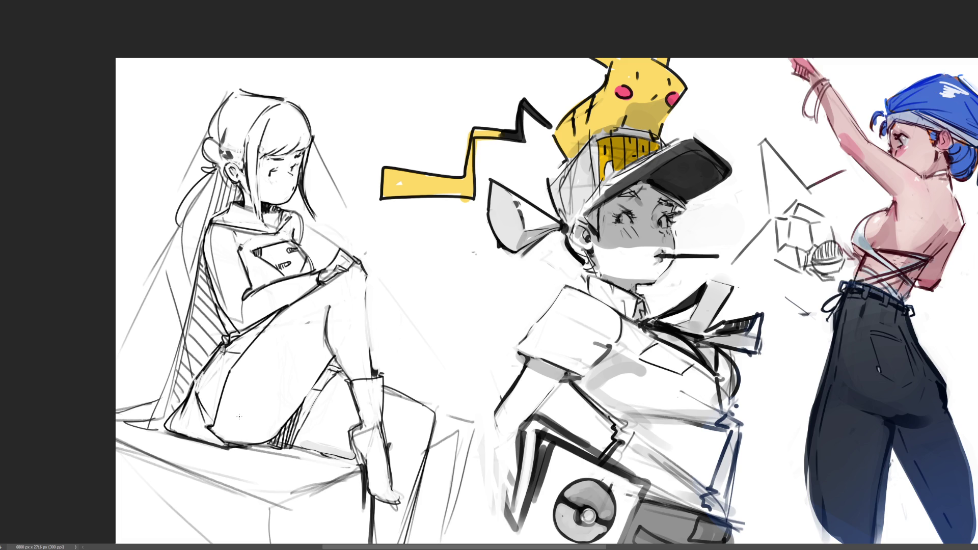
Give her a smiling mouth, blush hatching and a blush circle, clean up marks by her eye, then fit the view
left_click_drag(294, 188, 372, 109)
key("ctrl+z")
mouse_move(283, 188)
left_mouse_down()
mouse_move(294, 199)
mouse_move(293, 186)
left_mouse_up()
key("ctrl+z")
key("ctrl+z")
key("ctrl+z")
key("ctrl+z")
key("ctrl+z")
left_click_drag(264, 179, 270, 183)
left_click_drag(300, 157, 303, 166)
mouse_move(304, 153)
left_mouse_down()
mouse_move(301, 188)
mouse_move(302, 171)
left_mouse_up()
mouse_move(279, 179)
left_mouse_down()
mouse_move(268, 177)
mouse_move(277, 186)
mouse_move(293, 179)
left_mouse_up()
key("ctrl+0")
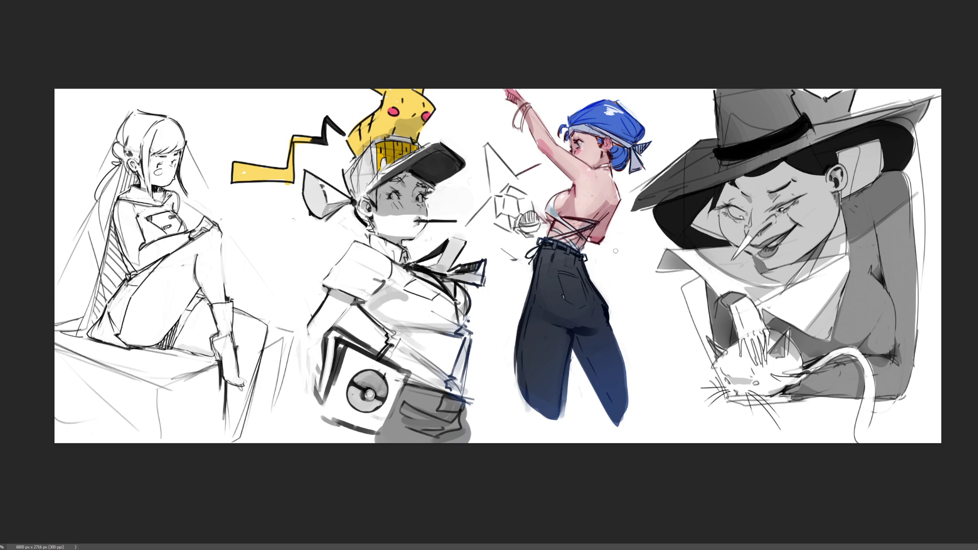
mouse_move(619, 236)
left_mouse_down()
mouse_move(618, 261)
mouse_move(632, 229)
mouse_move(623, 287)
mouse_move(640, 288)
mouse_move(643, 325)
mouse_move(629, 339)
left_mouse_up()
Letter a small 'ha' with a dot and a short dash beneath 'END'
left_click_drag(643, 345, 647, 355)
mouse_move(650, 348)
left_mouse_down()
mouse_move(654, 369)
mouse_move(692, 373)
left_mouse_up()
left_click_drag(679, 392, 658, 402)
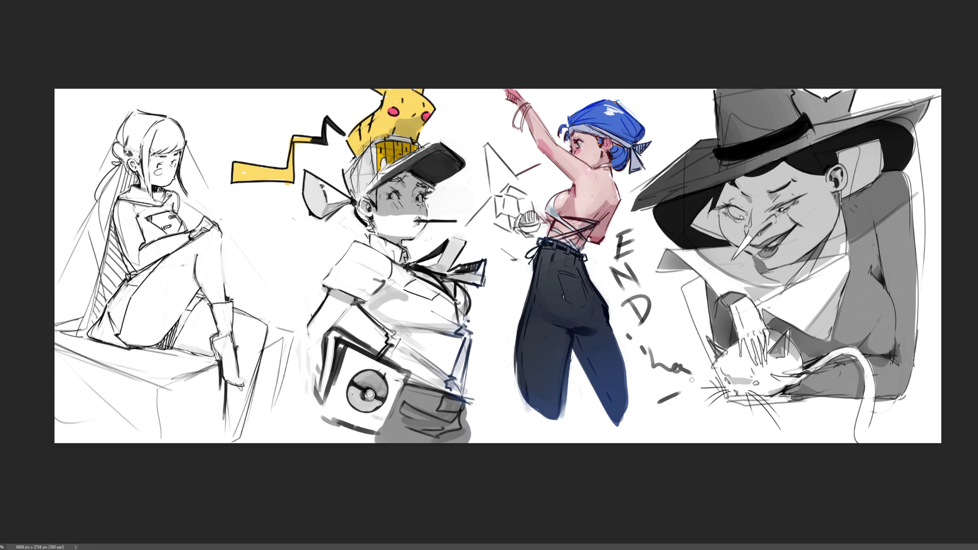